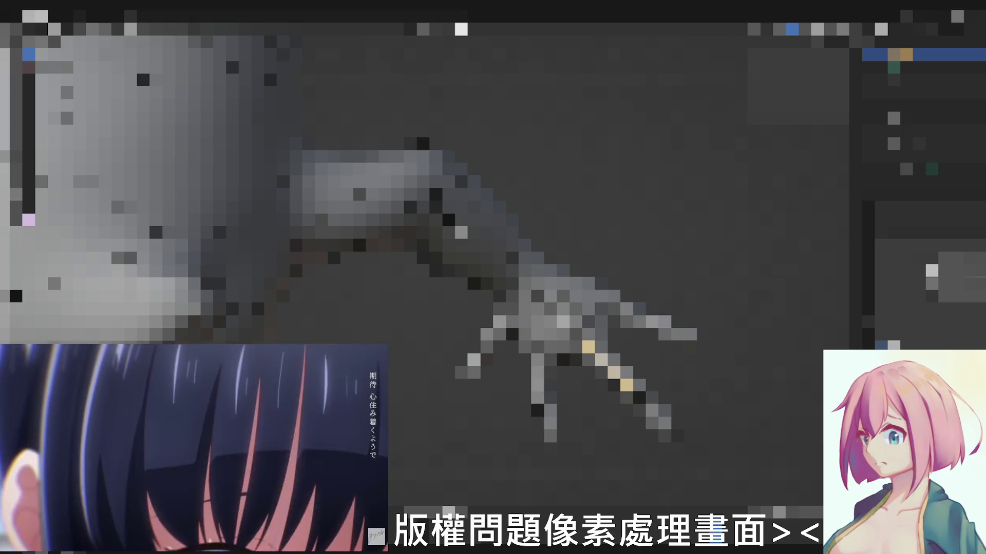
In Pose Mode, rotate the arm bone so the arm swings out into a long diagonal reach
click(646, 340)
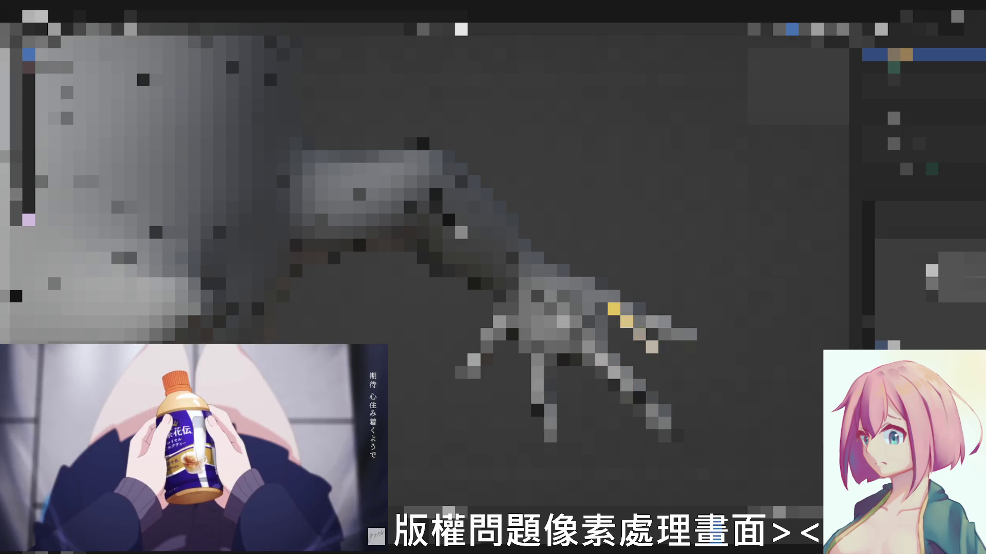
click(640, 321)
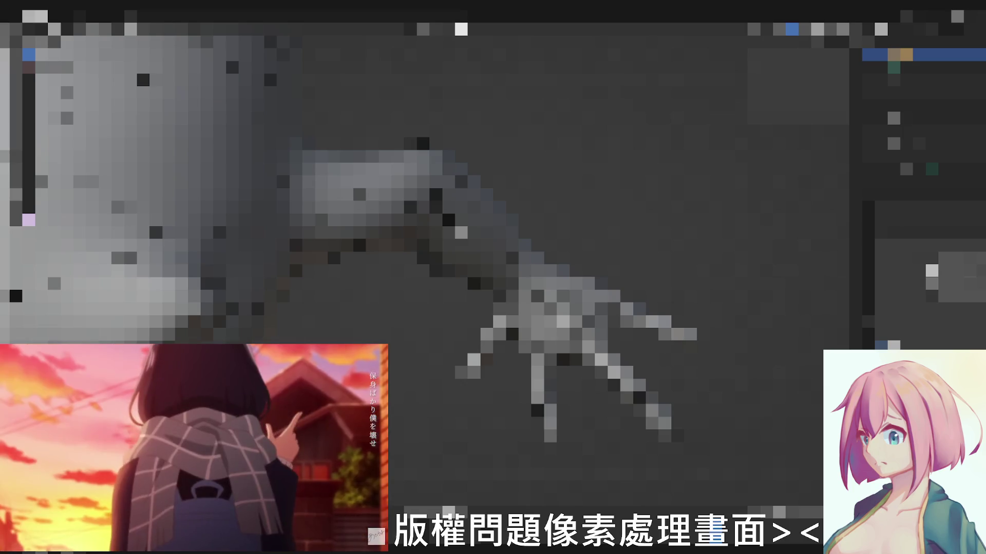
middle_drag(493, 257, 565, 210)
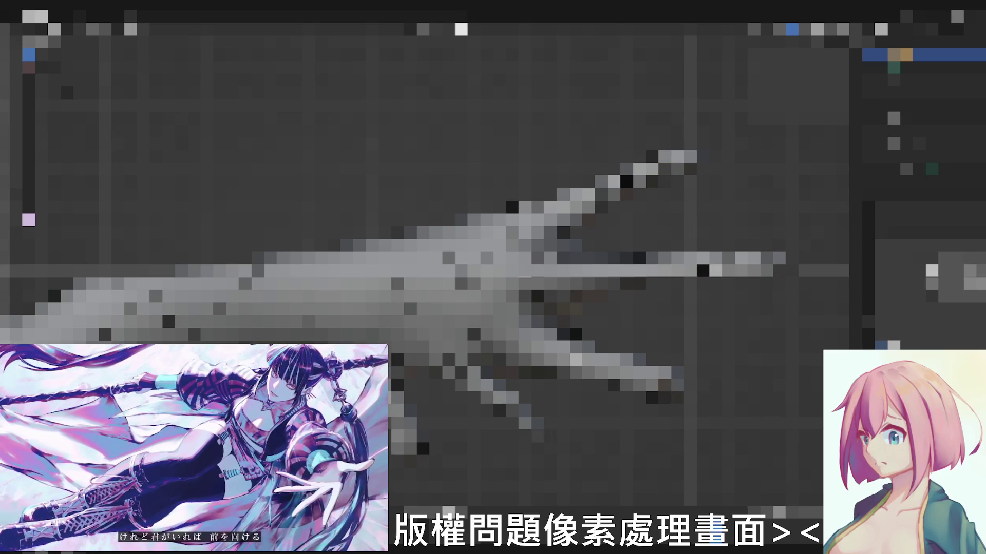
Orbit the view so the torso and the outstretched arm appear together
middle_drag(462, 205, 513, 185)
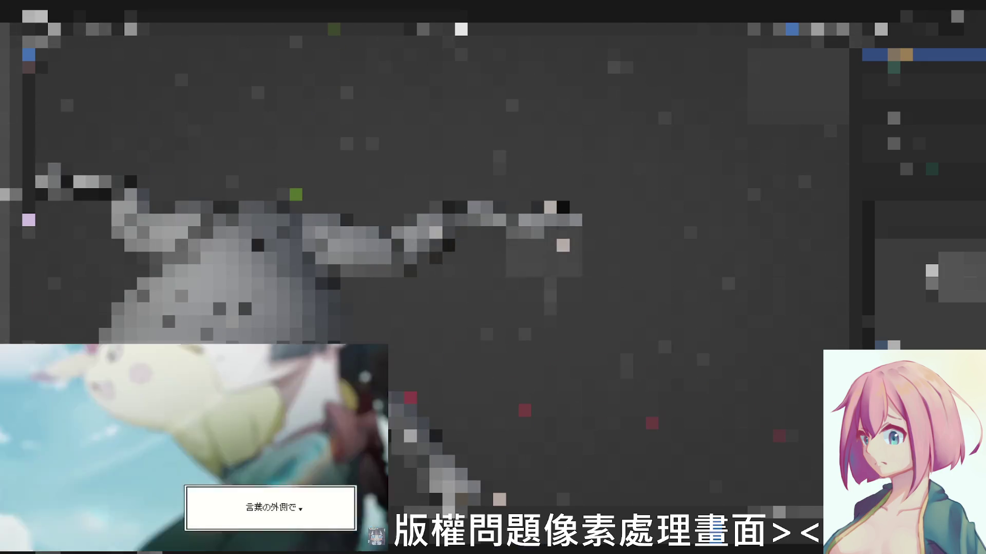
Change the viewport display mode, then orbit to see the arm rig from its other side
click(137, 29)
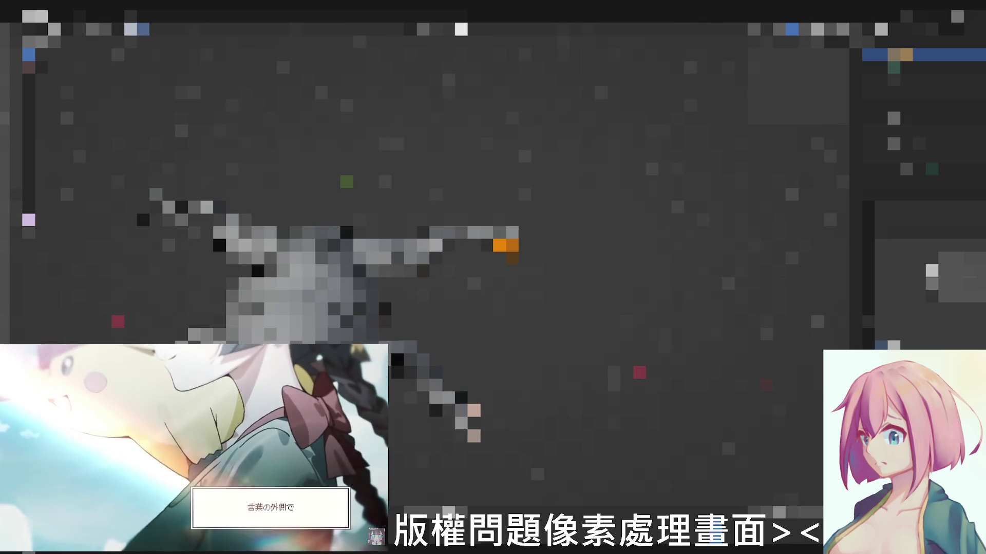
key(Escape)
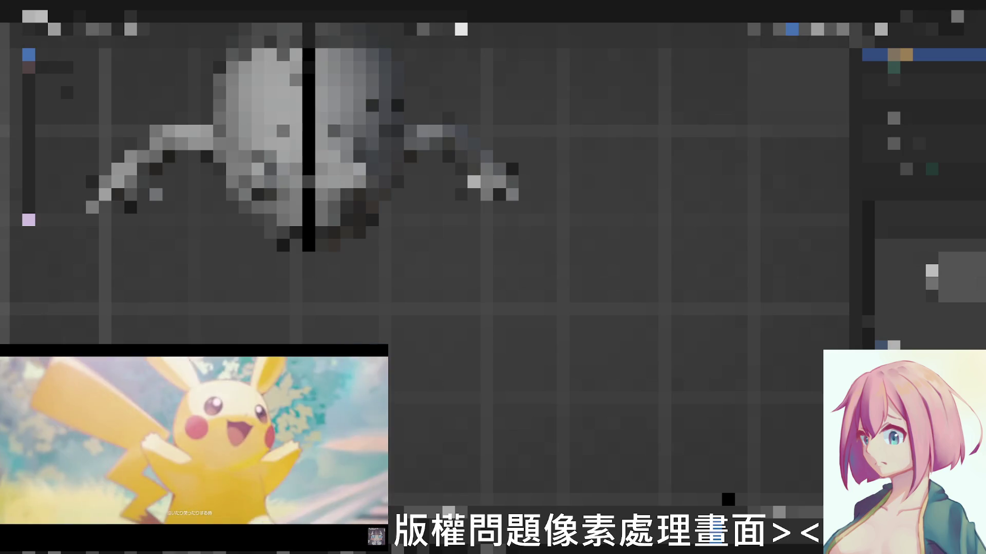
scroll(359, 133, up, 5)
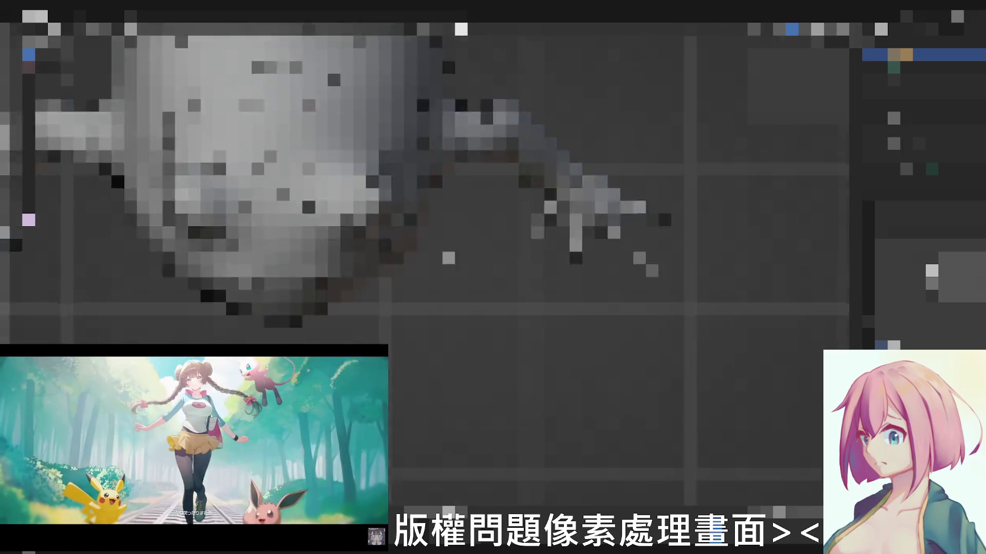
scroll(492, 206, down, 5)
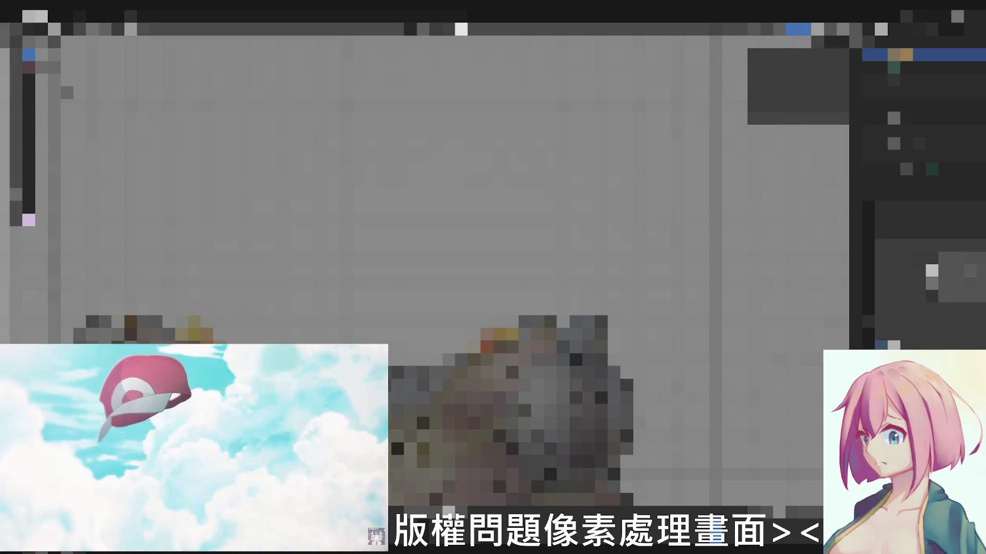
click(131, 29)
click(241, 170)
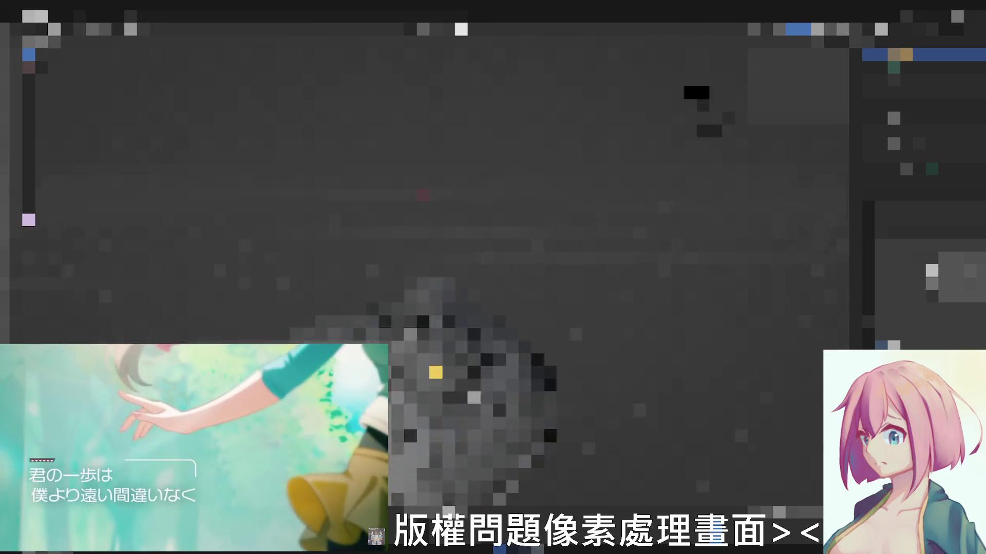
mouse_move(693, 93)
middle_down()
mouse_move(532, 128)
mouse_move(499, 182)
mouse_move(620, 220)
mouse_move(593, 226)
middle_up()
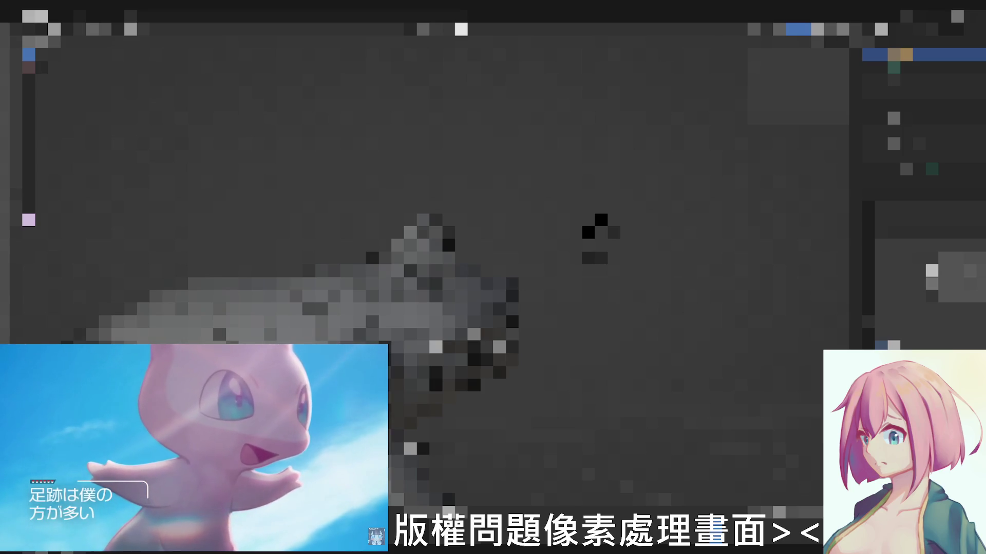
middle_drag(595, 226, 568, 229)
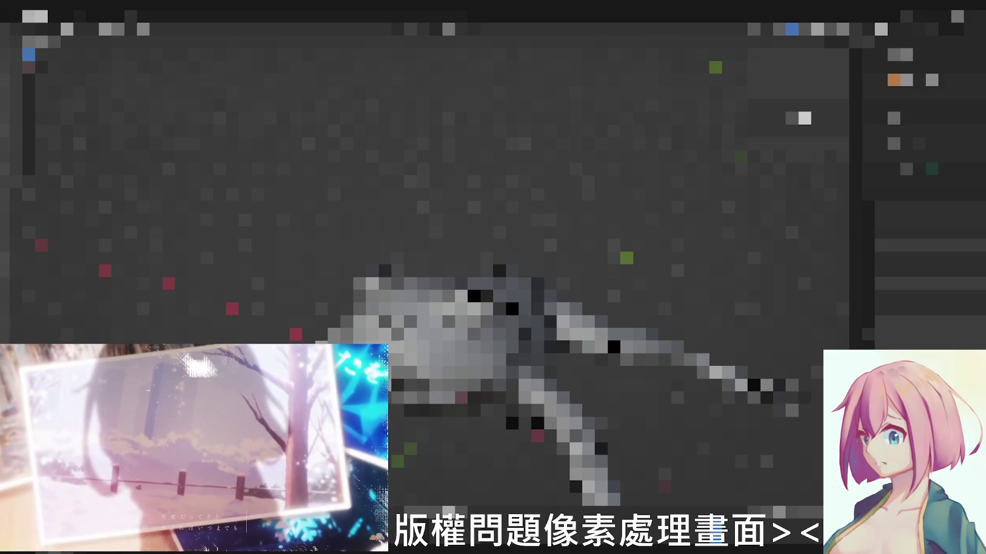
click(929, 258)
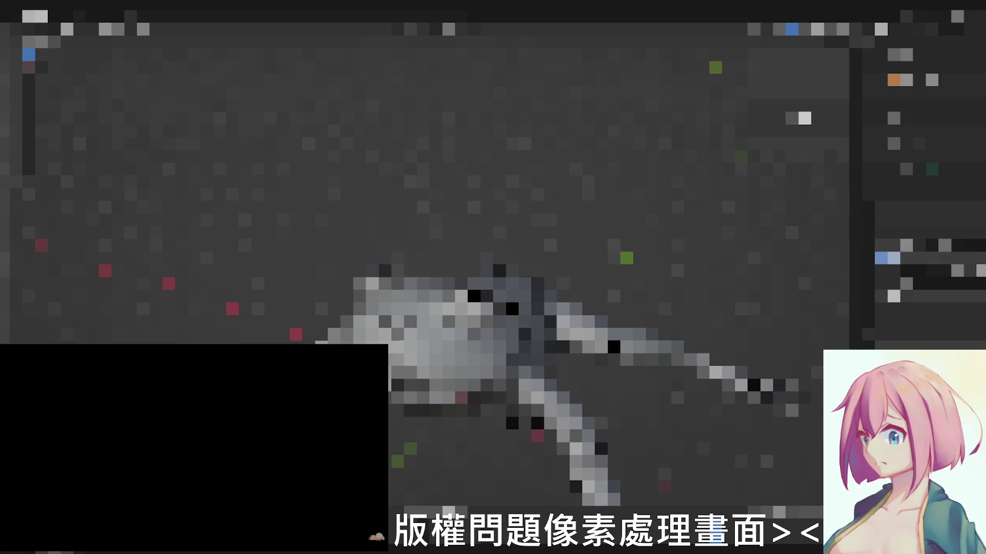
key(Return)
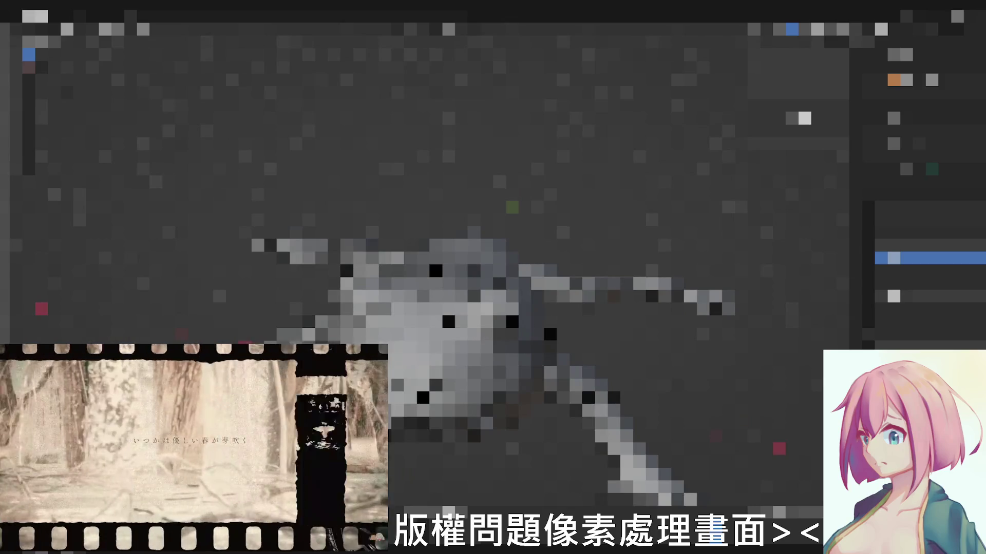
key(Delete)
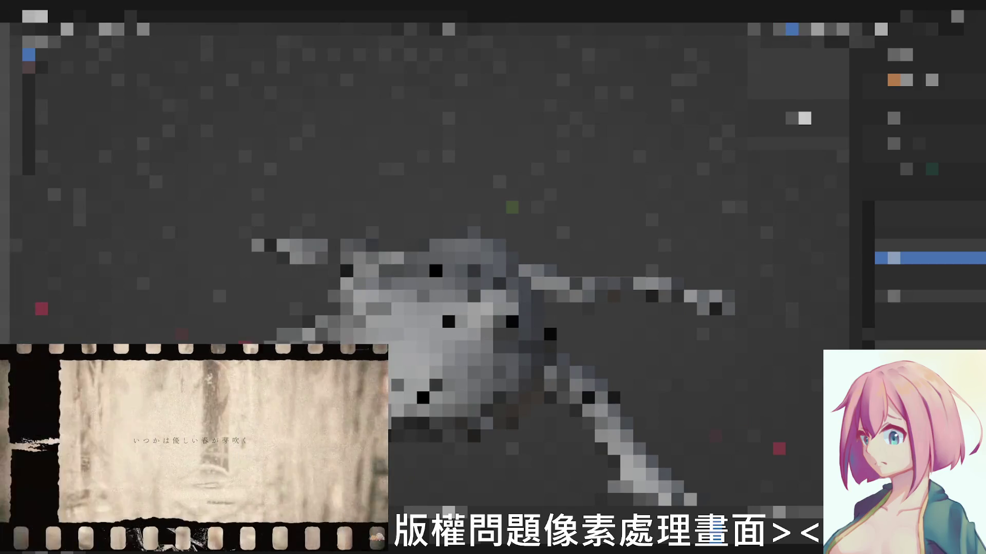
click(919, 131)
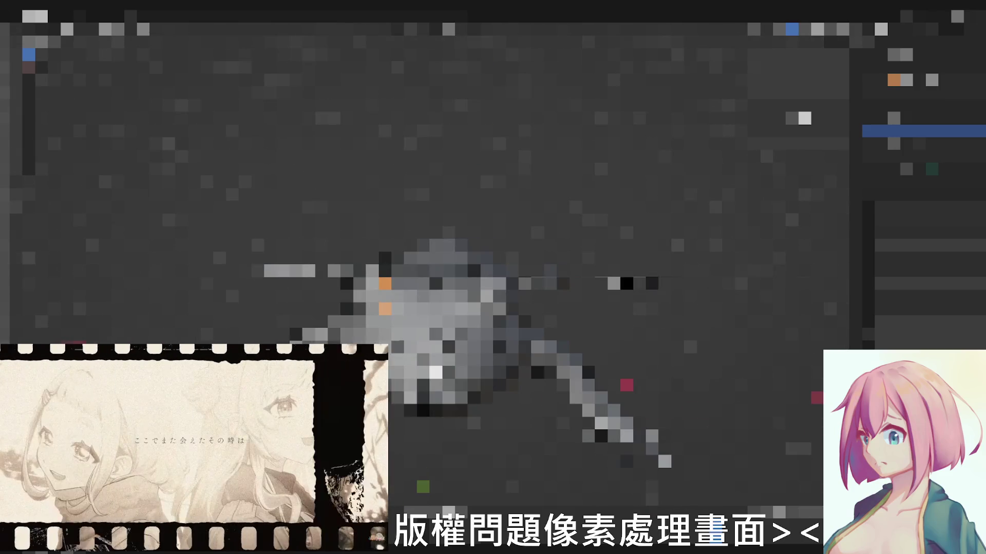
click(924, 258)
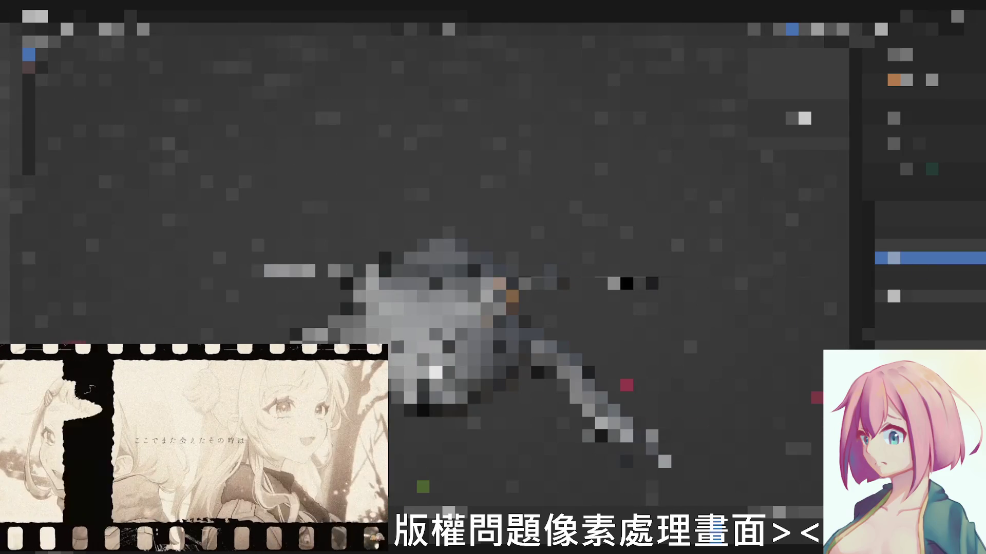
key(alt+a)
key(ctrl+z)
key(ctrl+z)
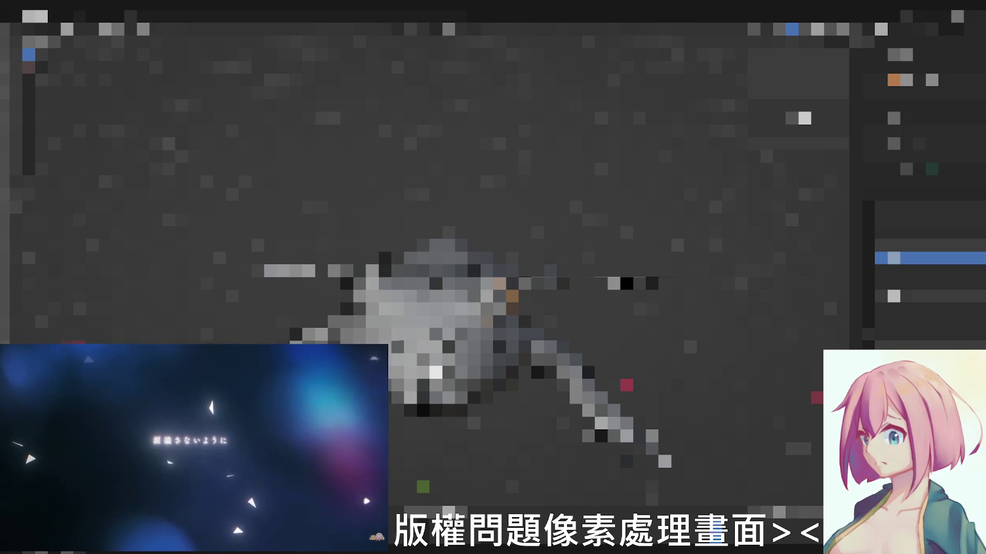
click(924, 258)
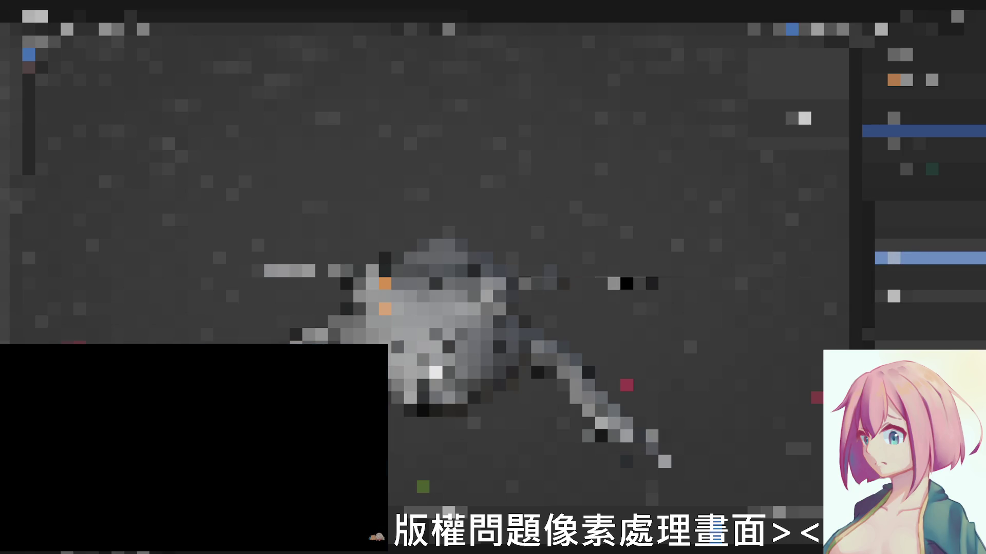
key(ctrl+z)
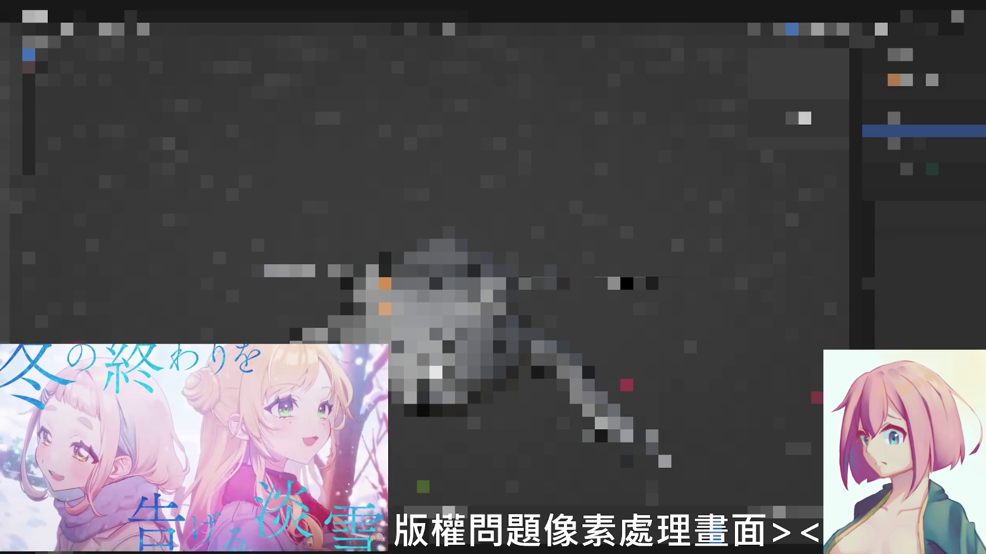
right_click(883, 257)
key(Escape)
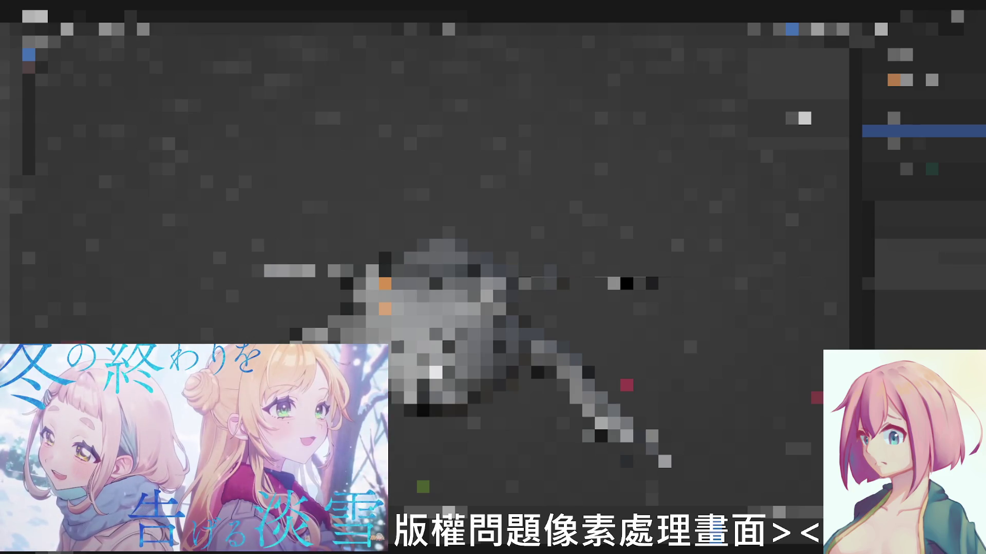
key(ctrl+z)
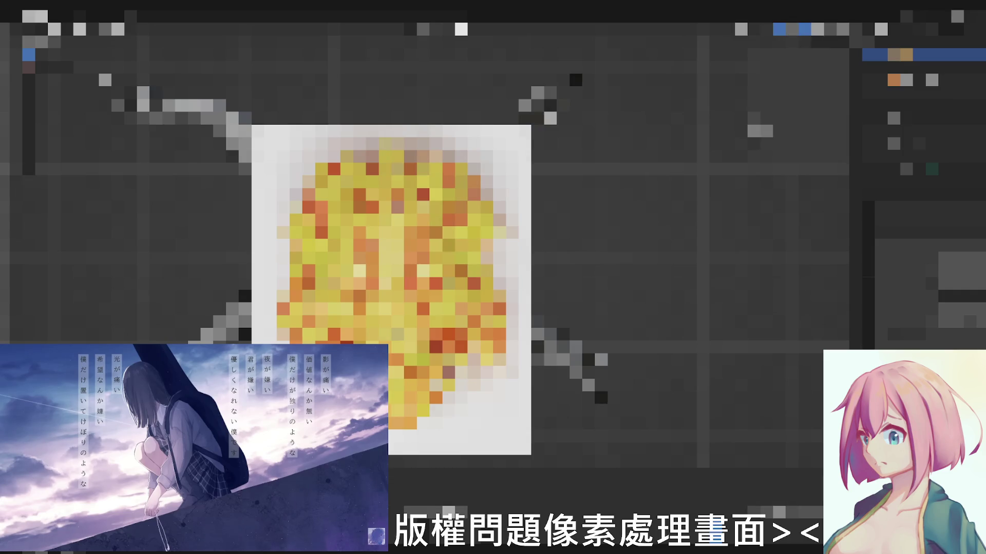
Try a different arm pose, revert to the first, then zoom in on the textured plane
click(924, 92)
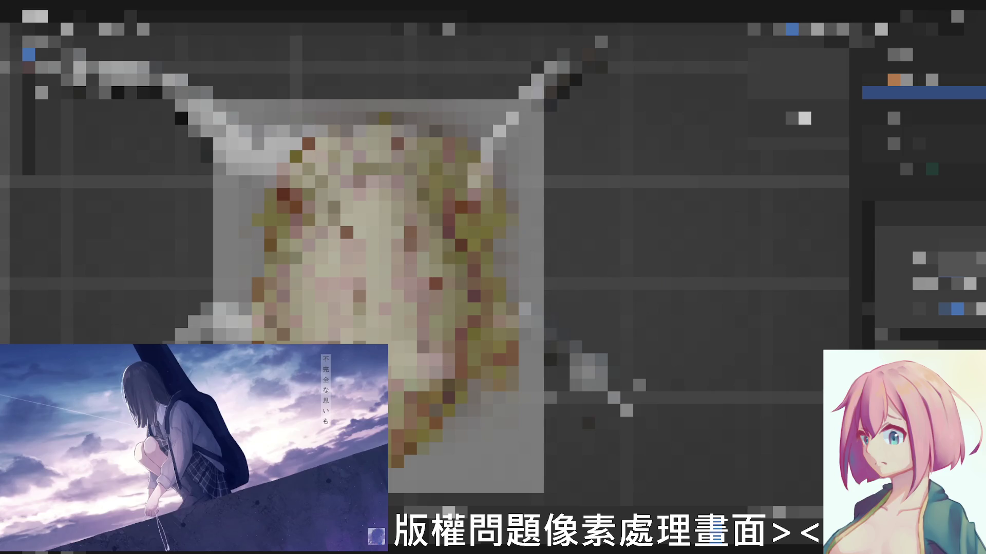
click(924, 53)
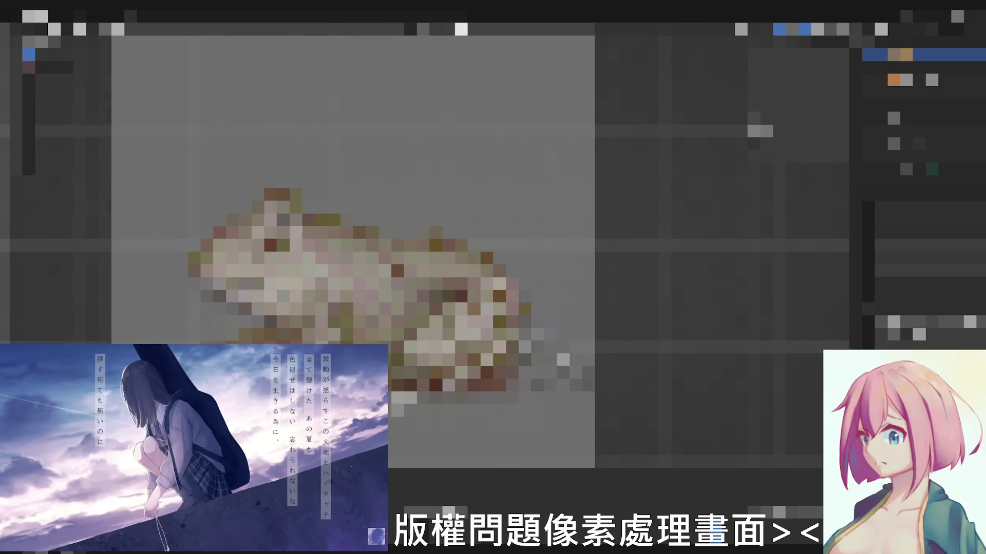
scroll(359, 246, up, 2)
scroll(512, 435, up, 5)
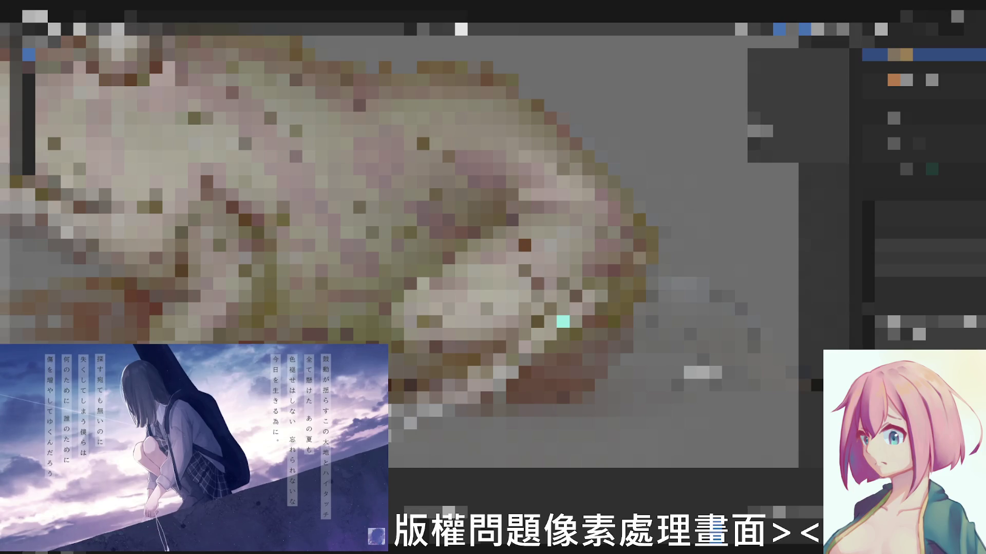
scroll(329, 225, down, 2)
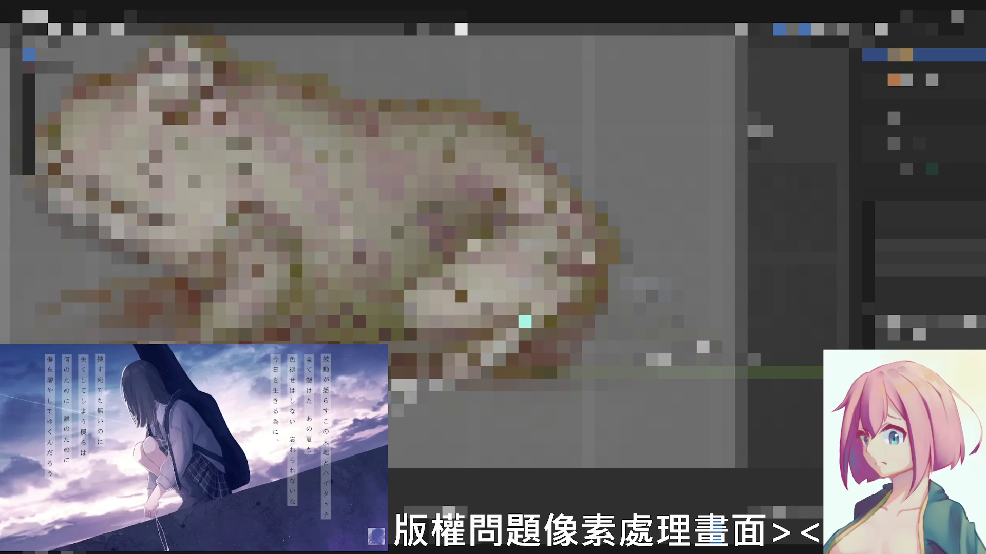
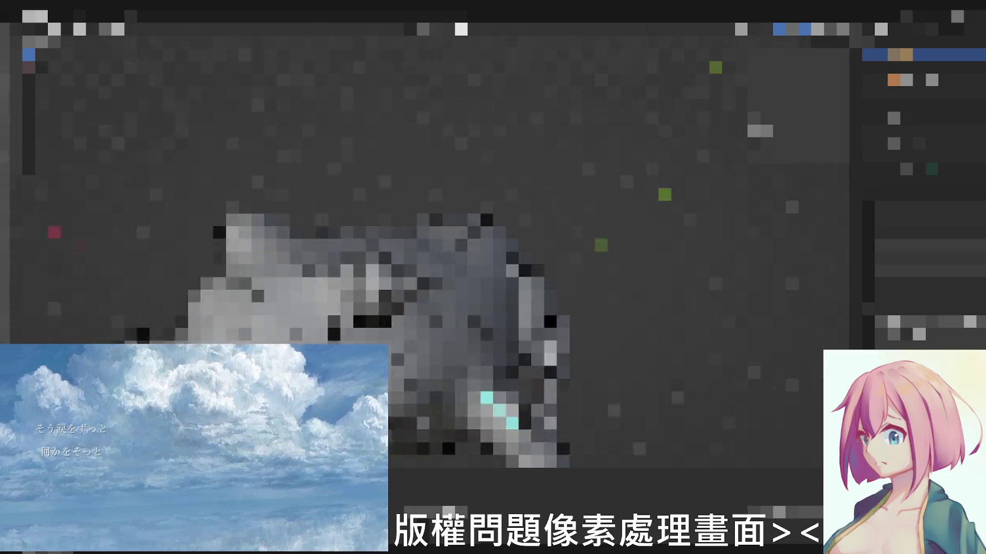
Switch the 3D viewport to Material Preview shading so the model's textures appear
click(830, 29)
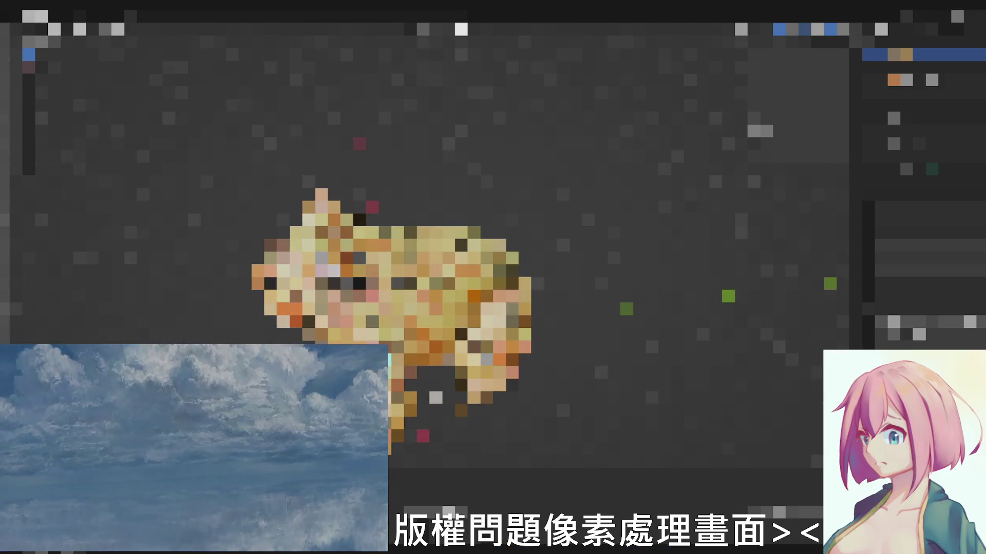
Select the character mesh, enter Weight Paint mode with Ctrl+Tab, and adjust the viewport overlay display
click(919, 80)
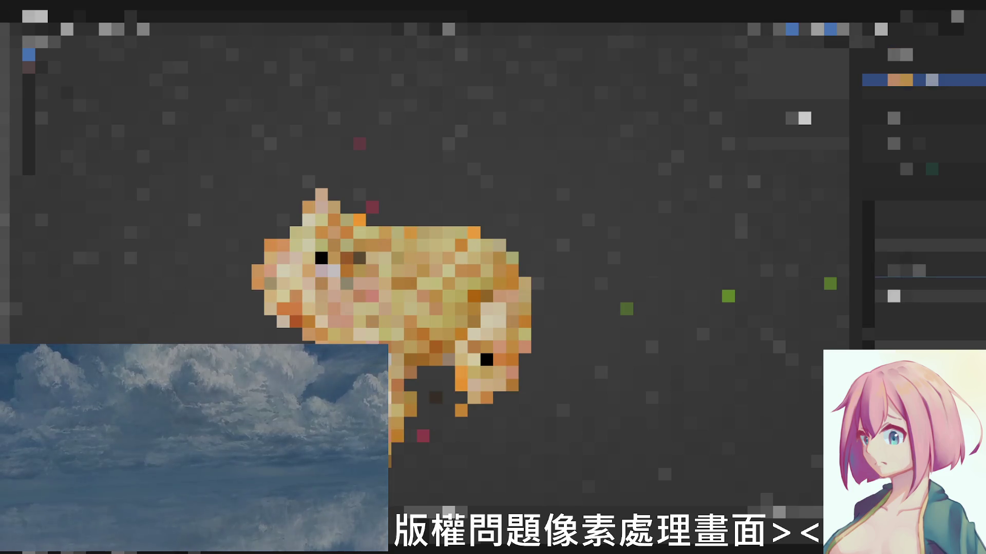
key(ctrl+Tab)
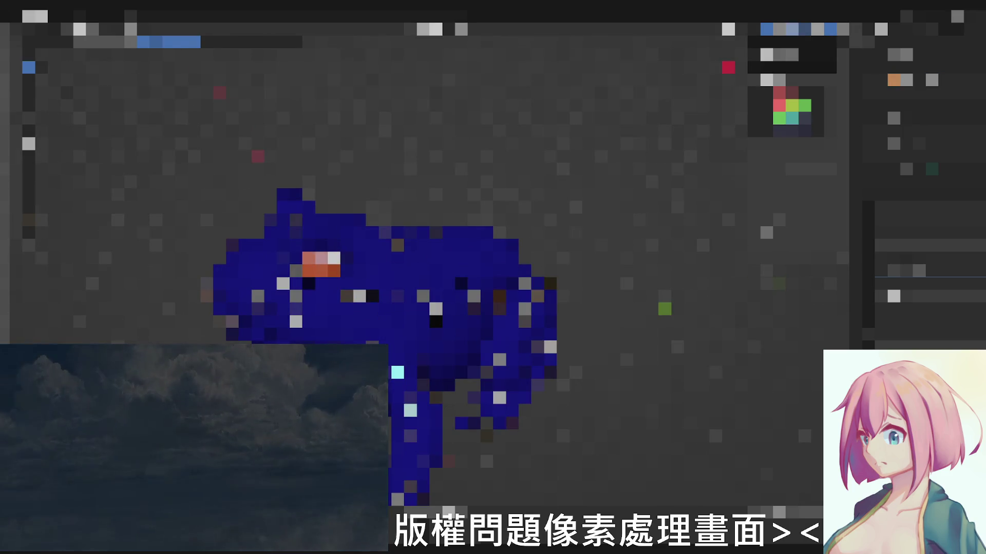
click(781, 29)
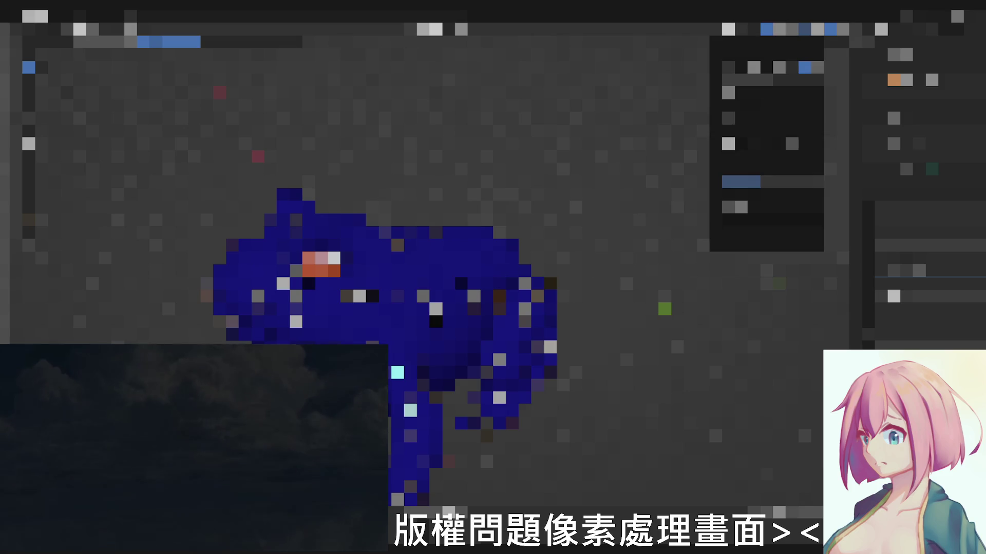
click(734, 92)
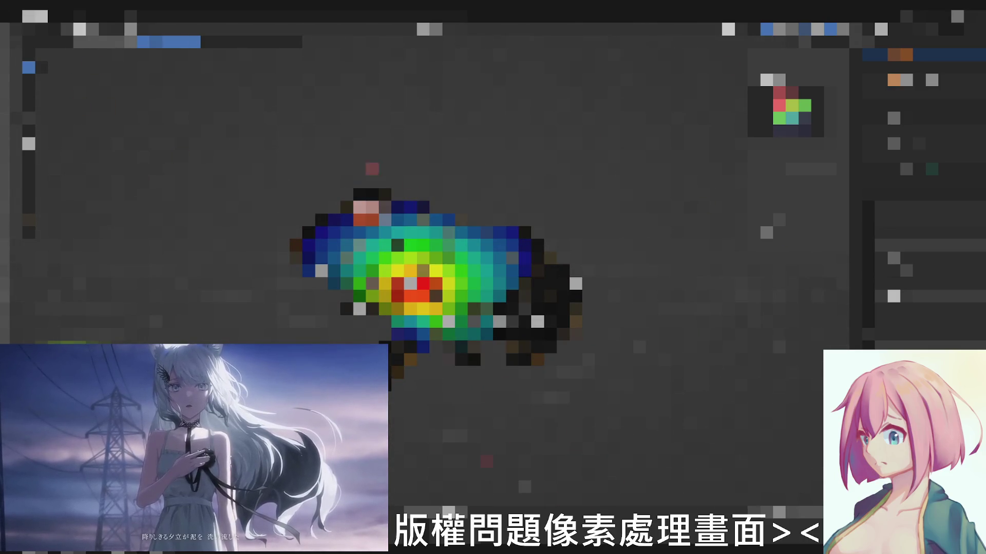
Choose a different option from the weight painting tool settings dropdown in the sidebar
click(811, 169)
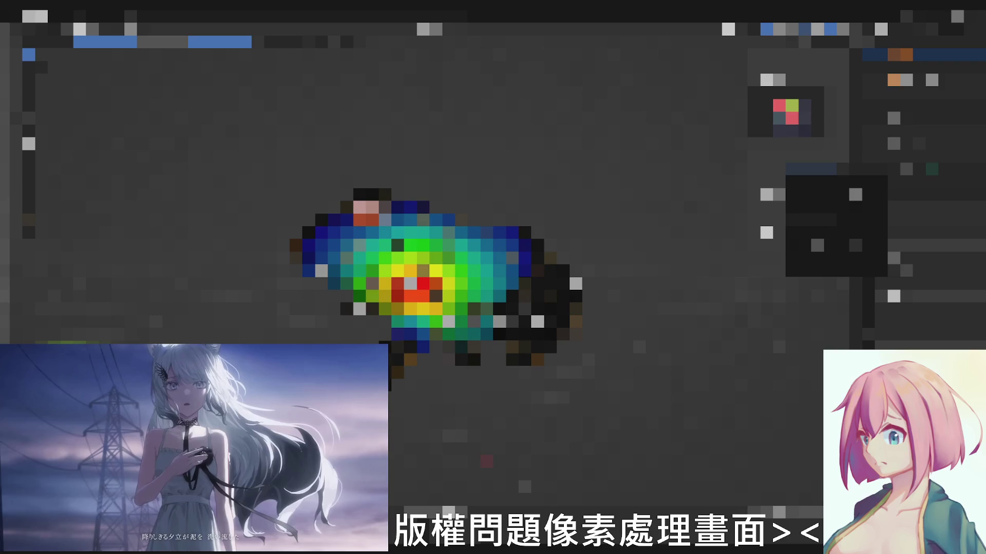
click(861, 219)
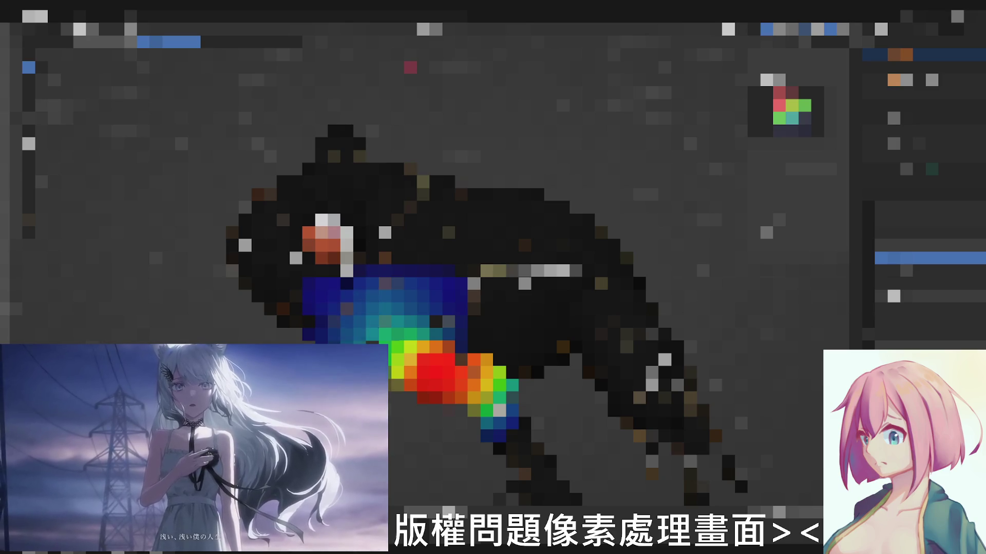
Orbit around the weight heat map to inspect it, then look through the scene camera (Numpad 0)
middle_drag(493, 277, 698, 277)
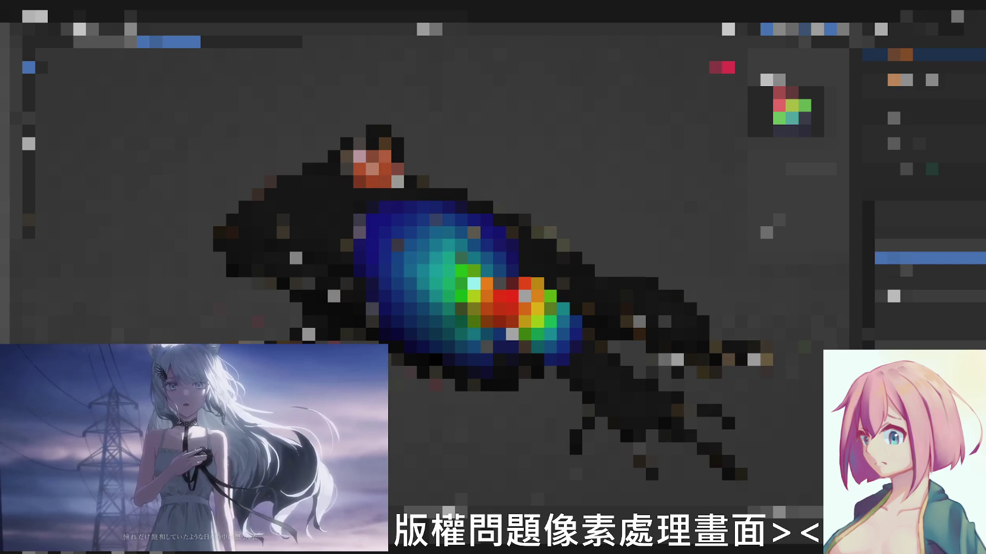
middle_drag(595, 278, 622, 277)
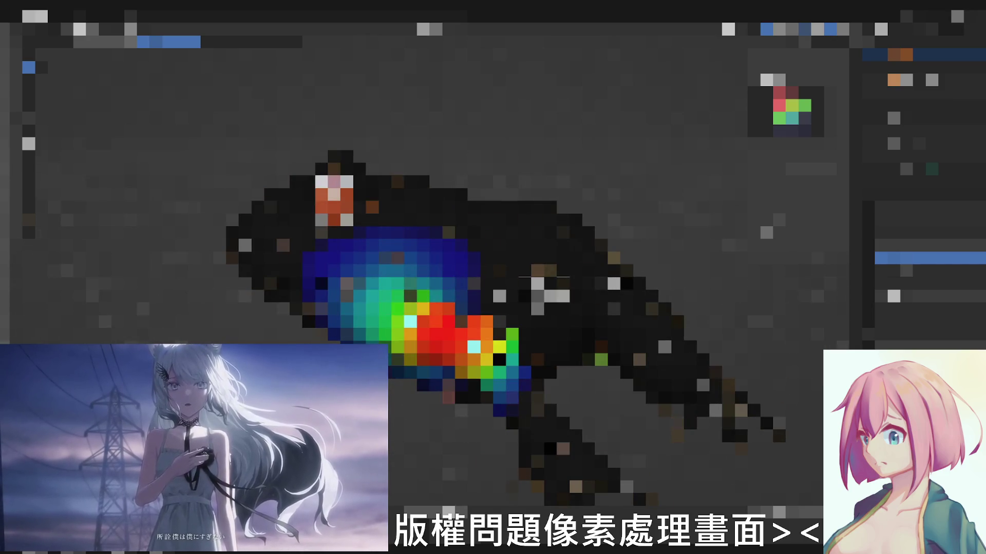
middle_drag(544, 277, 570, 277)
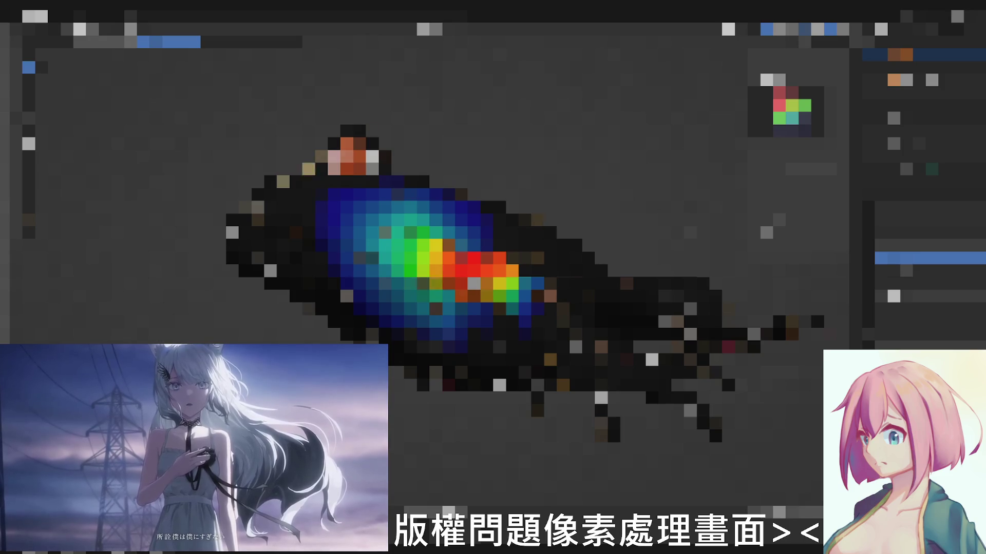
middle_drag(493, 277, 557, 277)
key(KP_0)
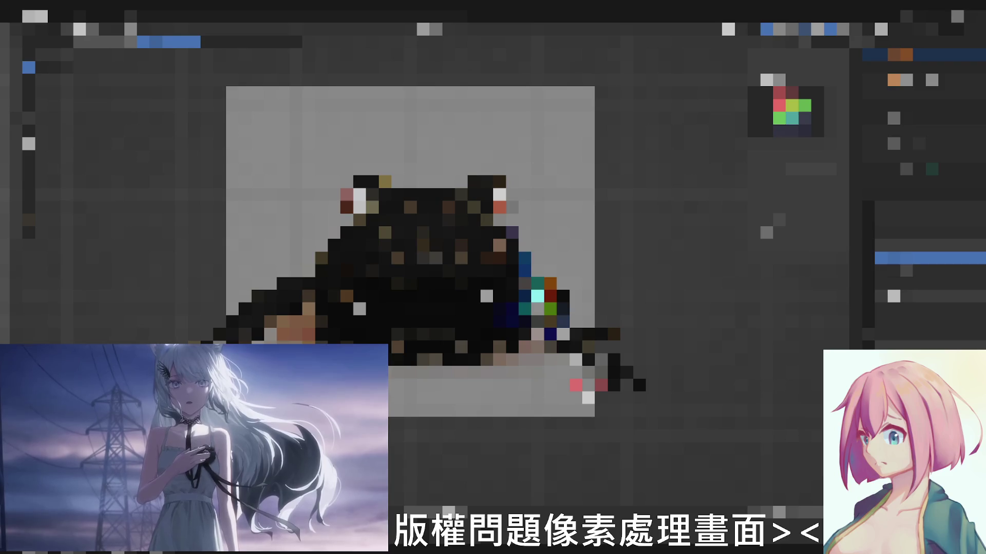
Leave camera view by orbiting the viewport to a side angle on the arm
middle_drag(557, 277, 636, 277)
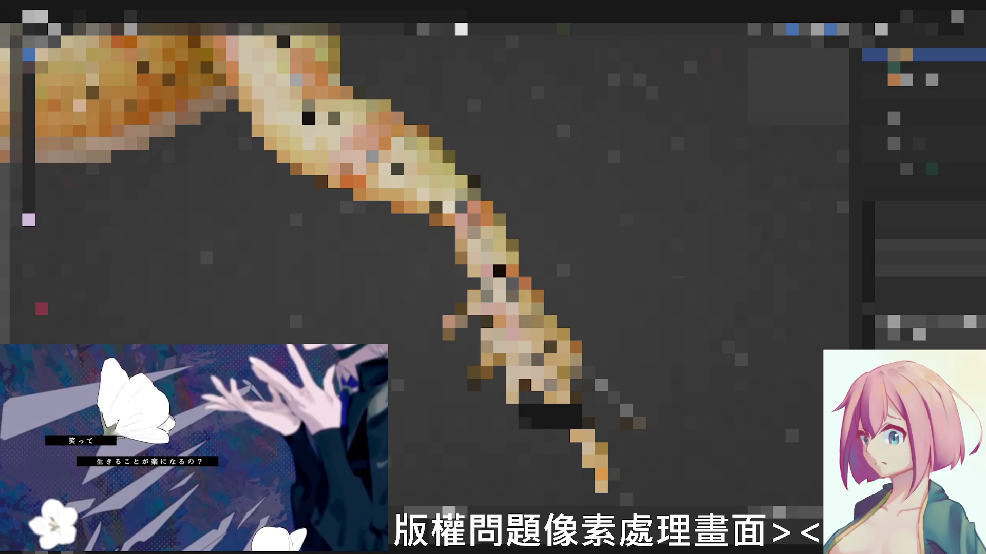
Select the thin diagonal arm bone in the viewport
click(626, 411)
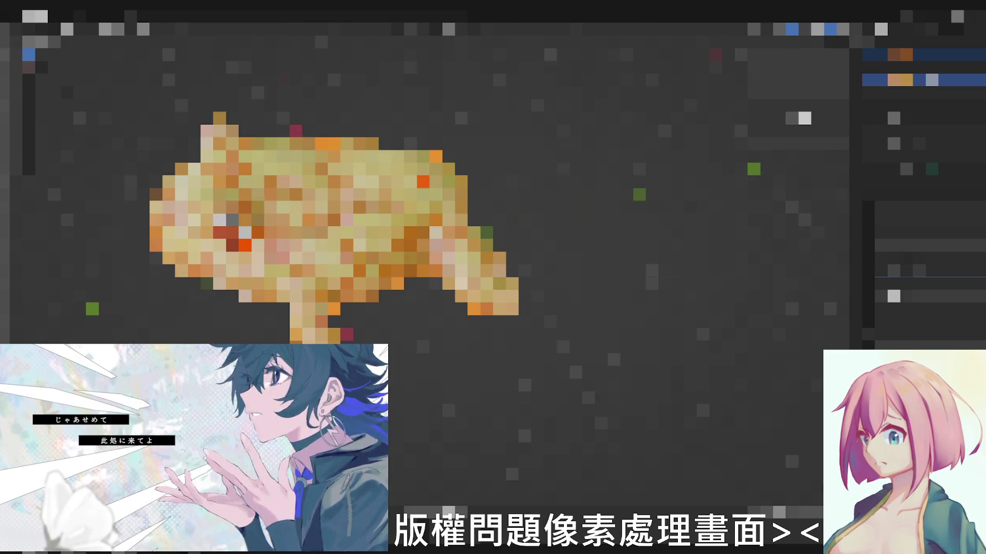
Pick a different vertex group in the Object Data properties list
click(893, 334)
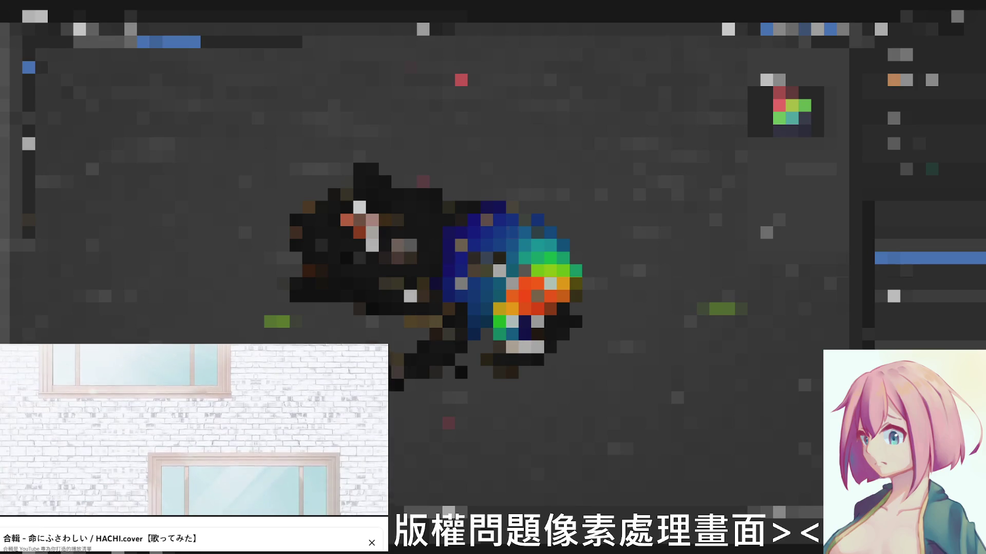
Zoom in and back out, then orbit the view around the crouched character
scroll(445, 253, up, 2)
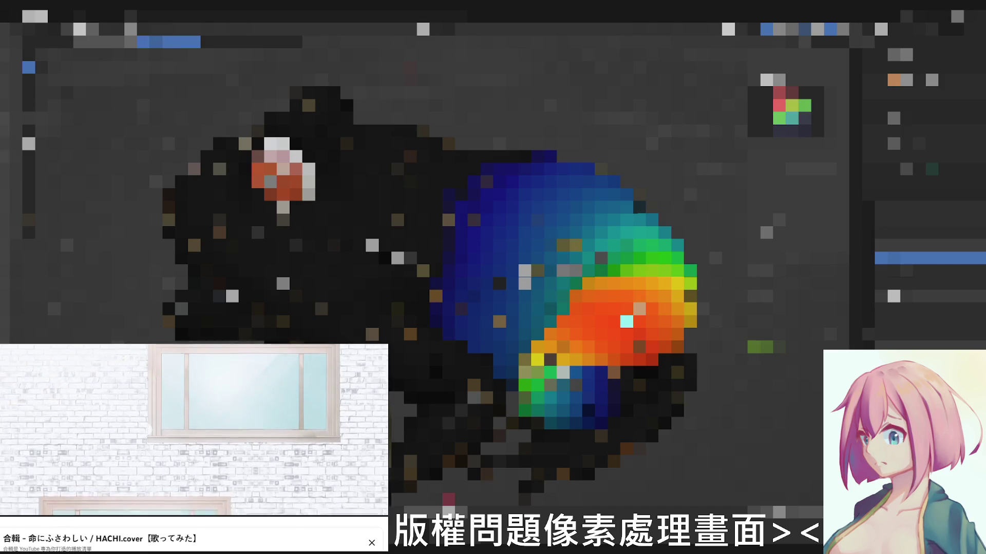
scroll(446, 287, down, 2)
drag(590, 195, 574, 247)
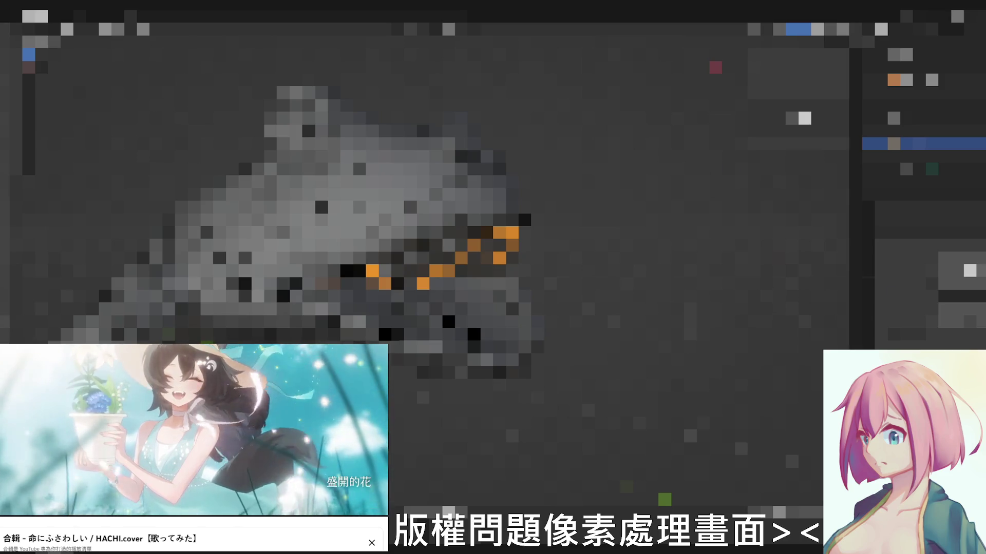
Pick a different option from a model setting's dropdown list
click(893, 220)
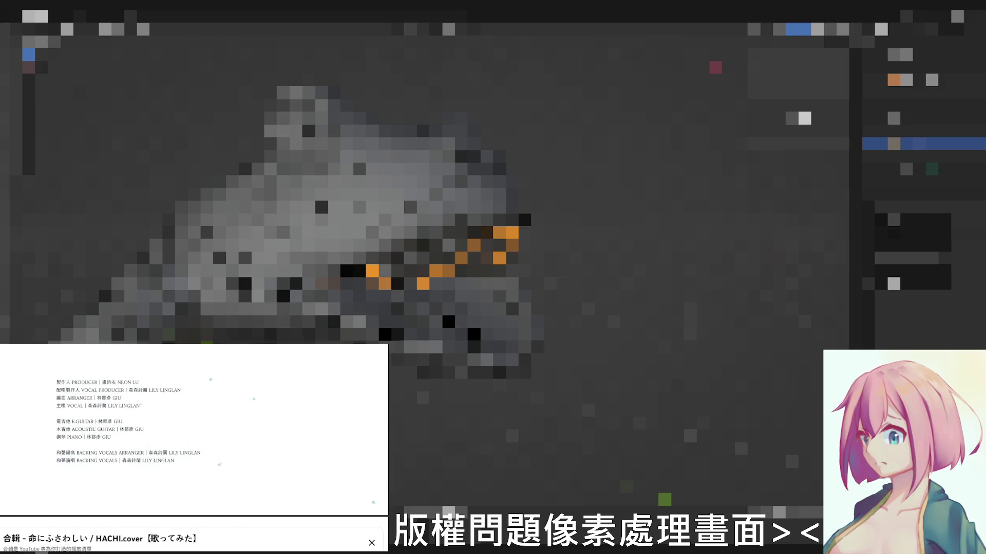
click(893, 284)
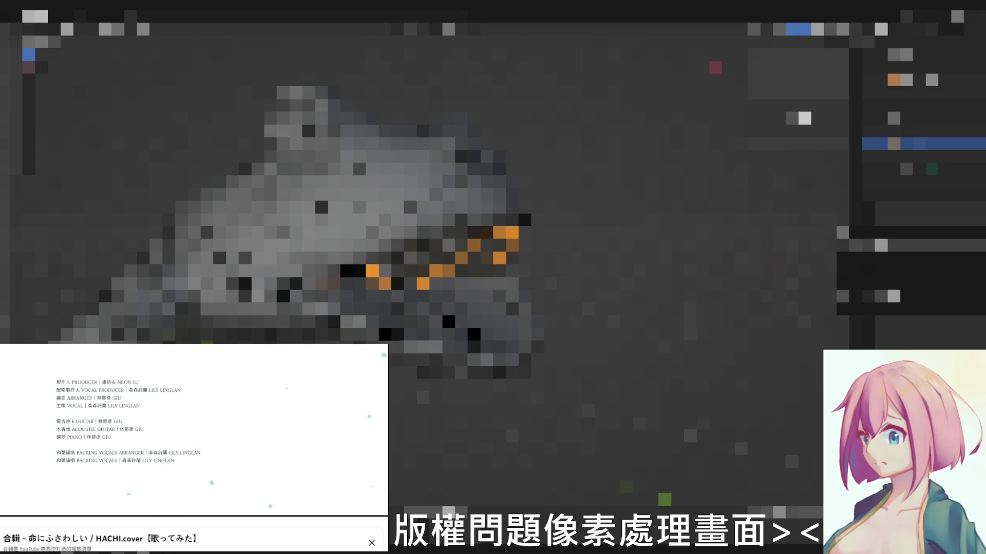
click(893, 296)
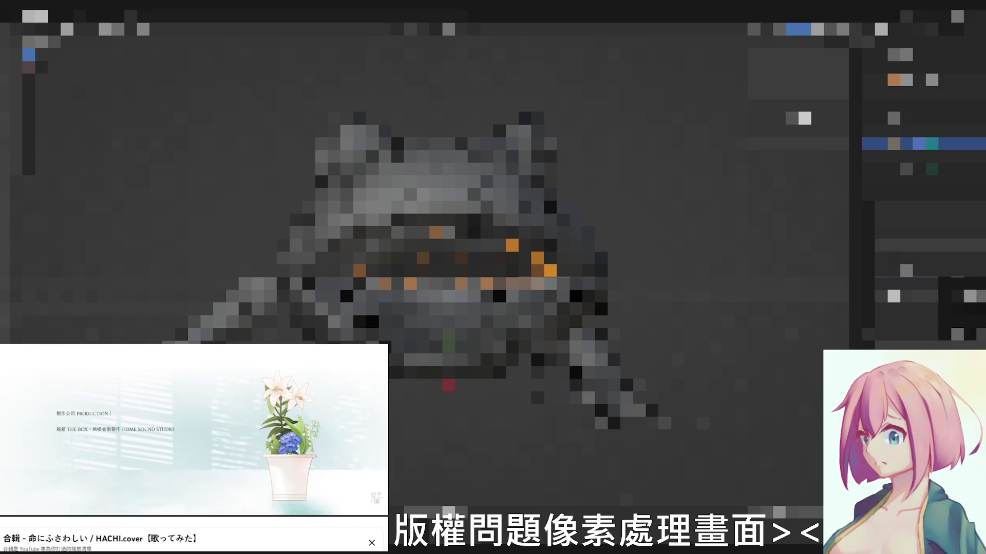
Delete the extra object from the scene and reselect the character mesh in the Outliner
key(Delete)
click(924, 258)
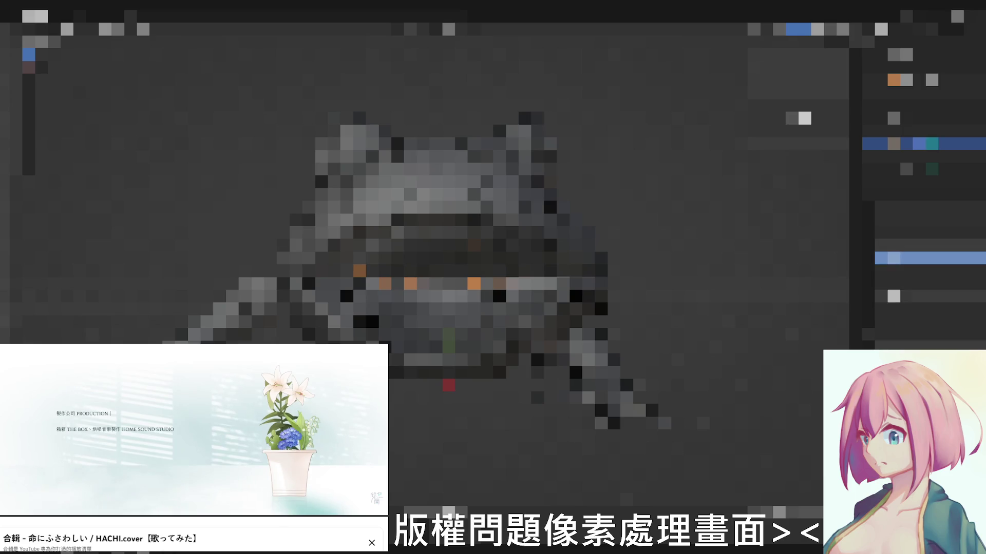
key(Delete)
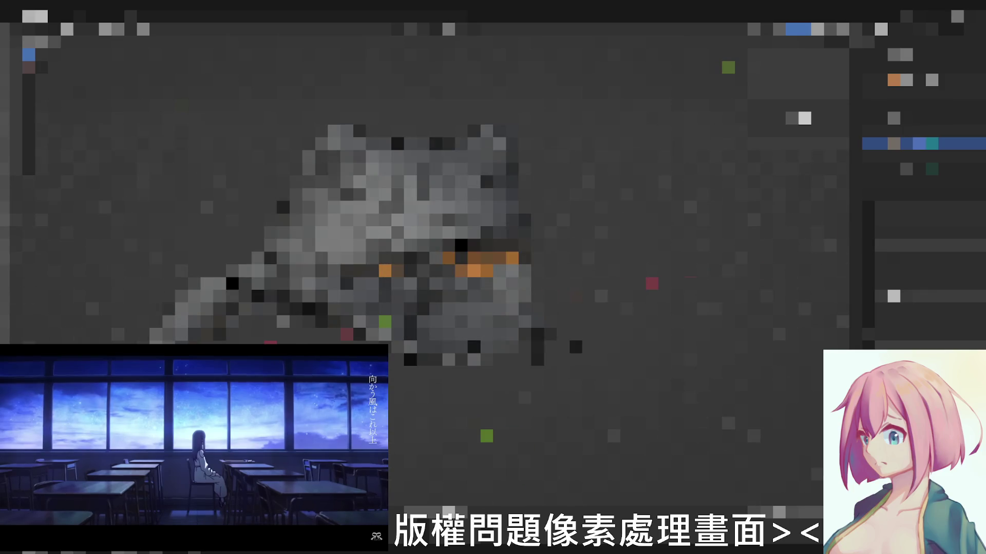
click(924, 258)
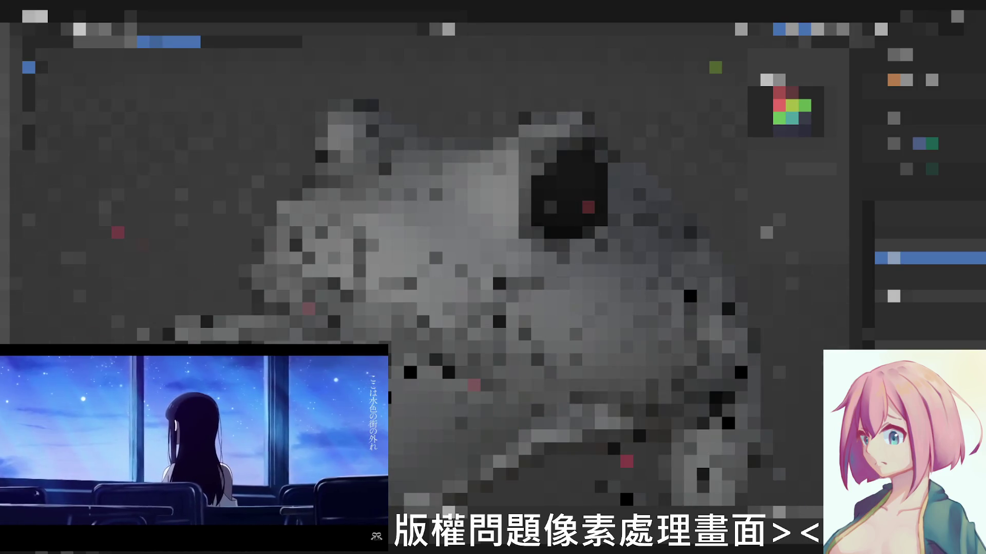
Select the armature, then the character mesh alone, and enter a painting mode on it
click(923, 55)
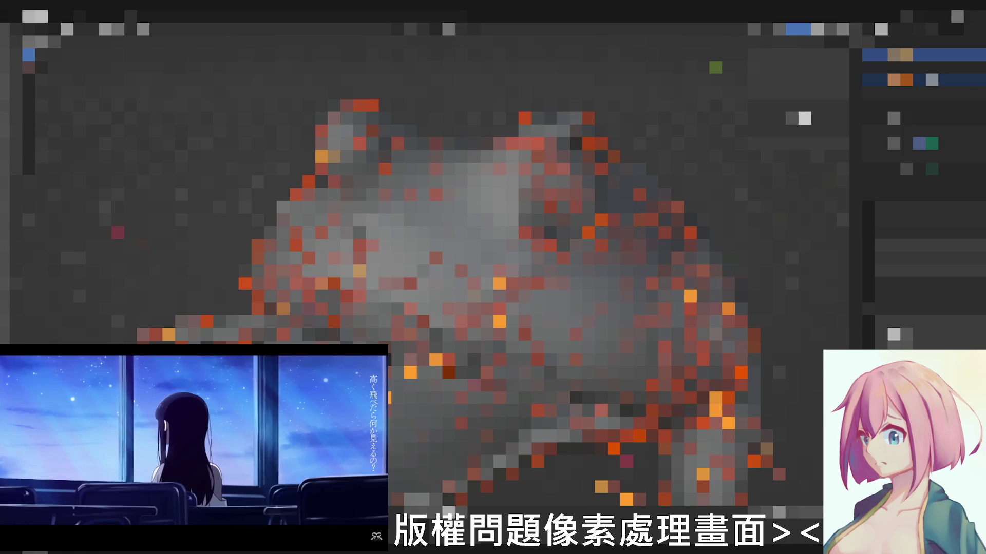
click(924, 258)
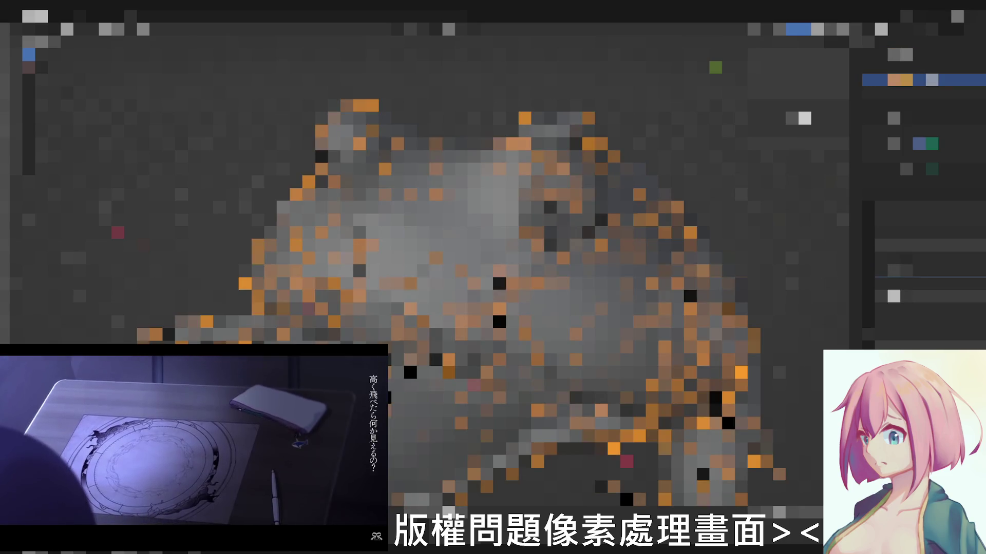
click(570, 185)
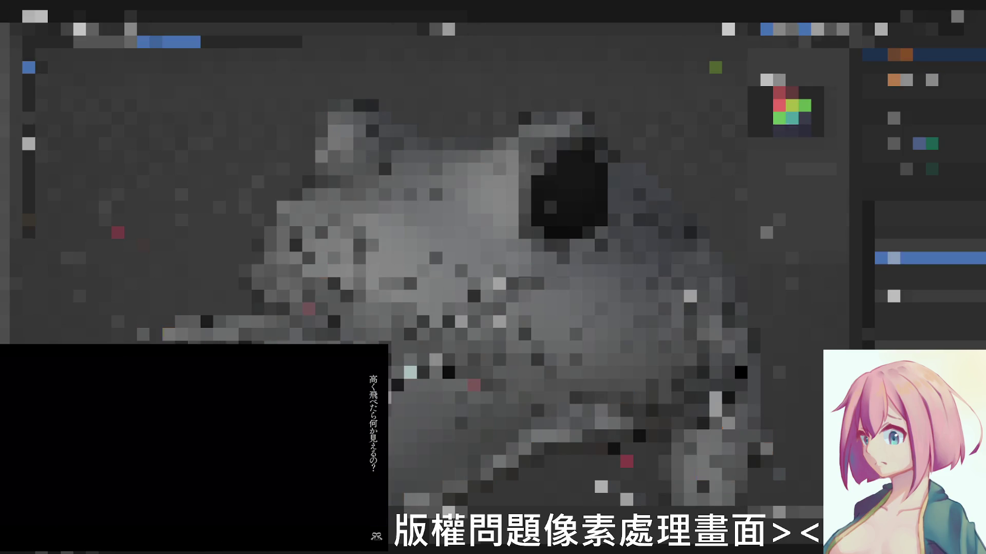
middle_drag(513, 256, 493, 267)
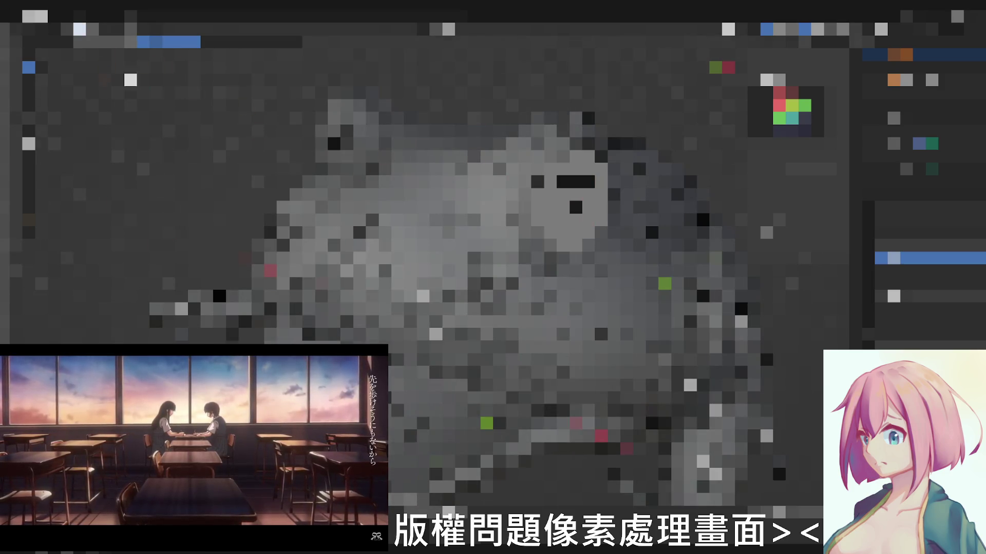
Undo a stray stroke, paint weights over the dark body area, then switch the mesh to Edit Mode
key(ctrl+shift+z)
key(Tab)
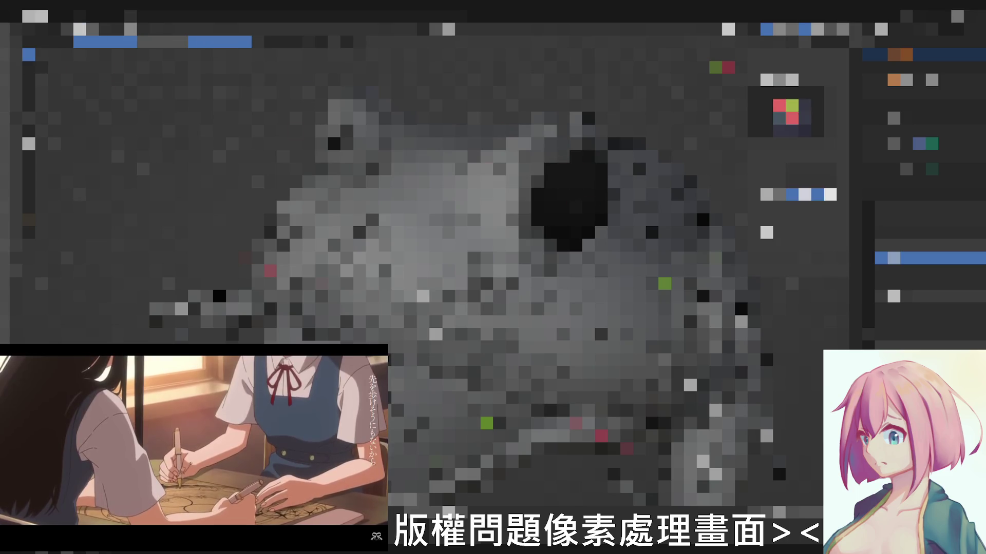
mouse_move(551, 195)
mouse_down()
mouse_move(562, 200)
mouse_move(570, 180)
mouse_move(585, 195)
mouse_up()
key(Tab)
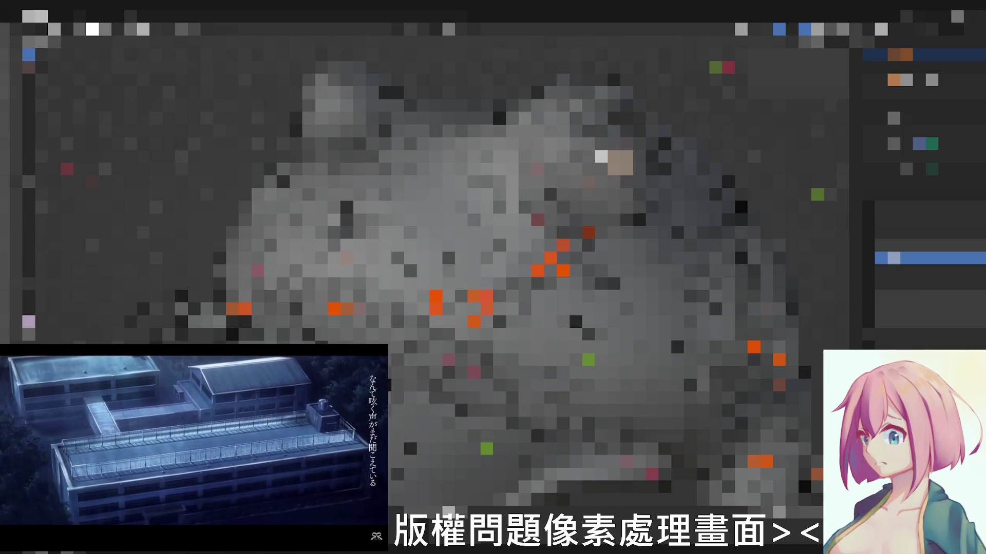
middle_drag(514, 257, 544, 252)
click(779, 29)
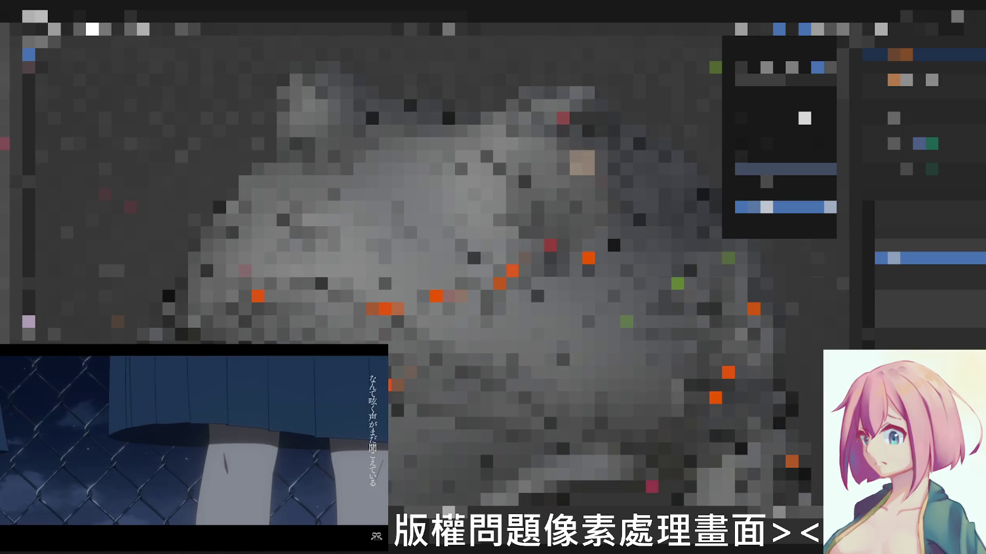